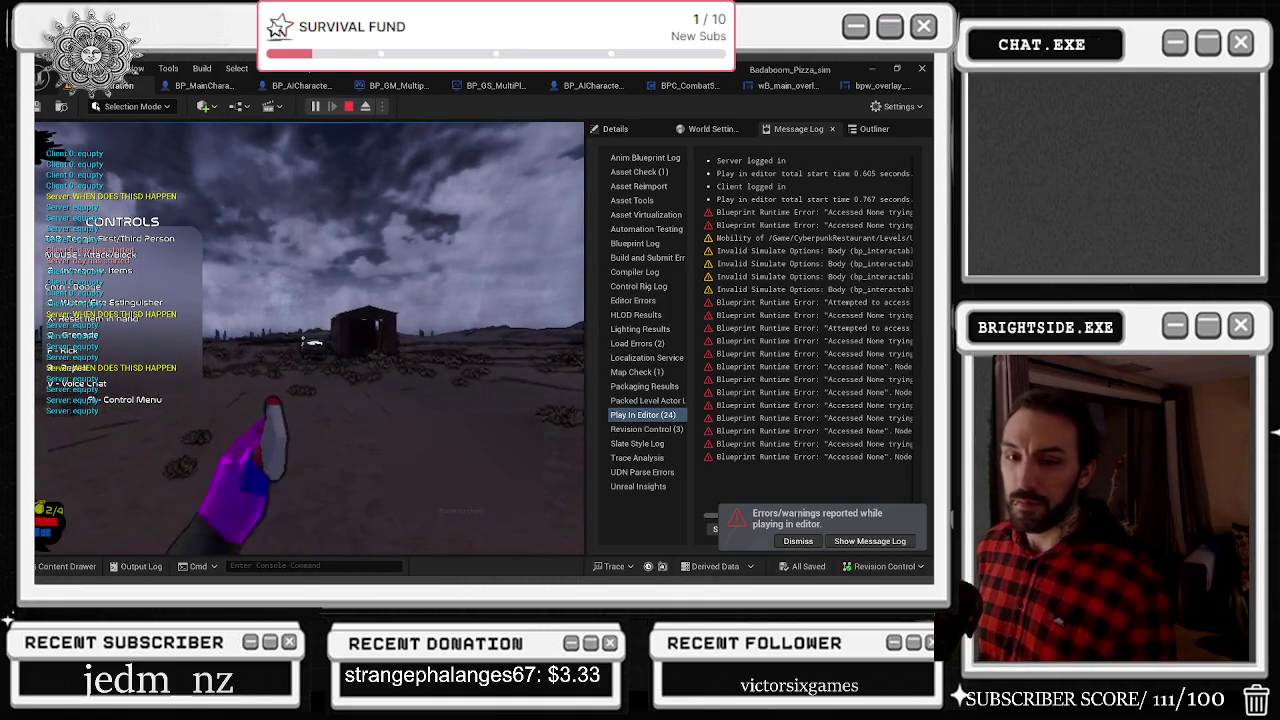
Step: Stop and restart the pizza level's play-in-editor test four times, leaving a session running
key("Escape")
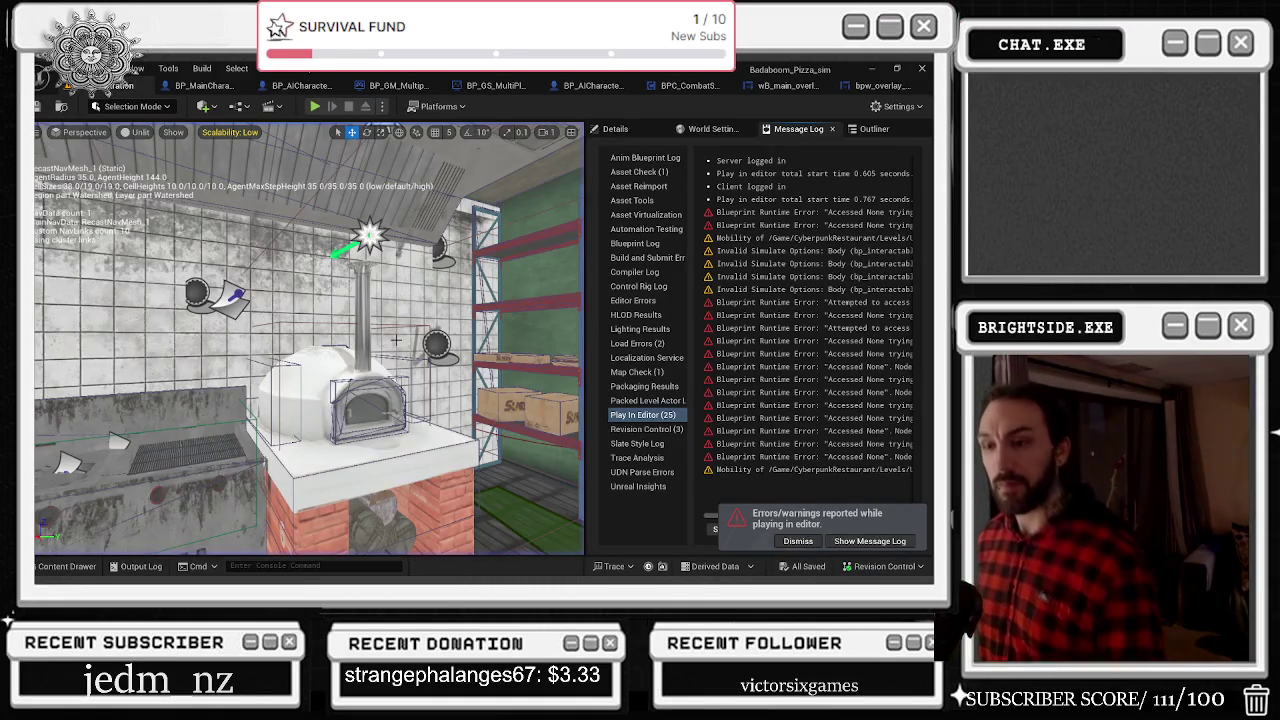
key("alt+p")
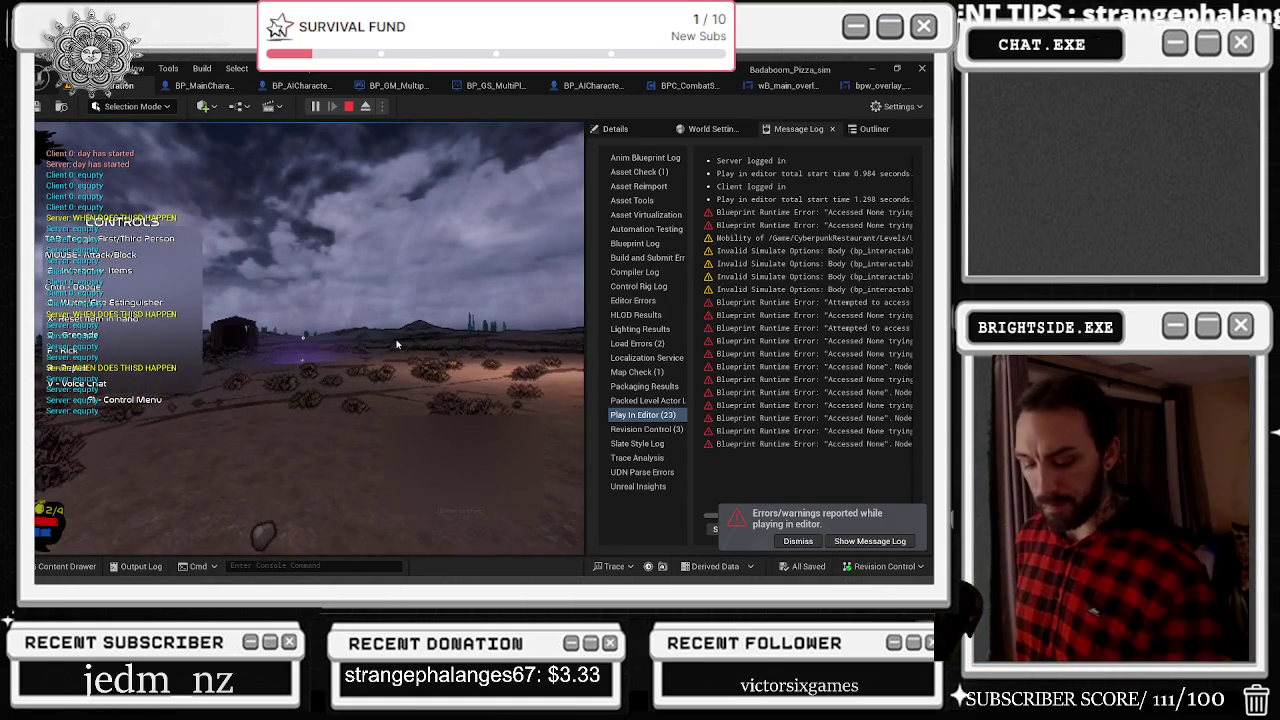
key("Escape")
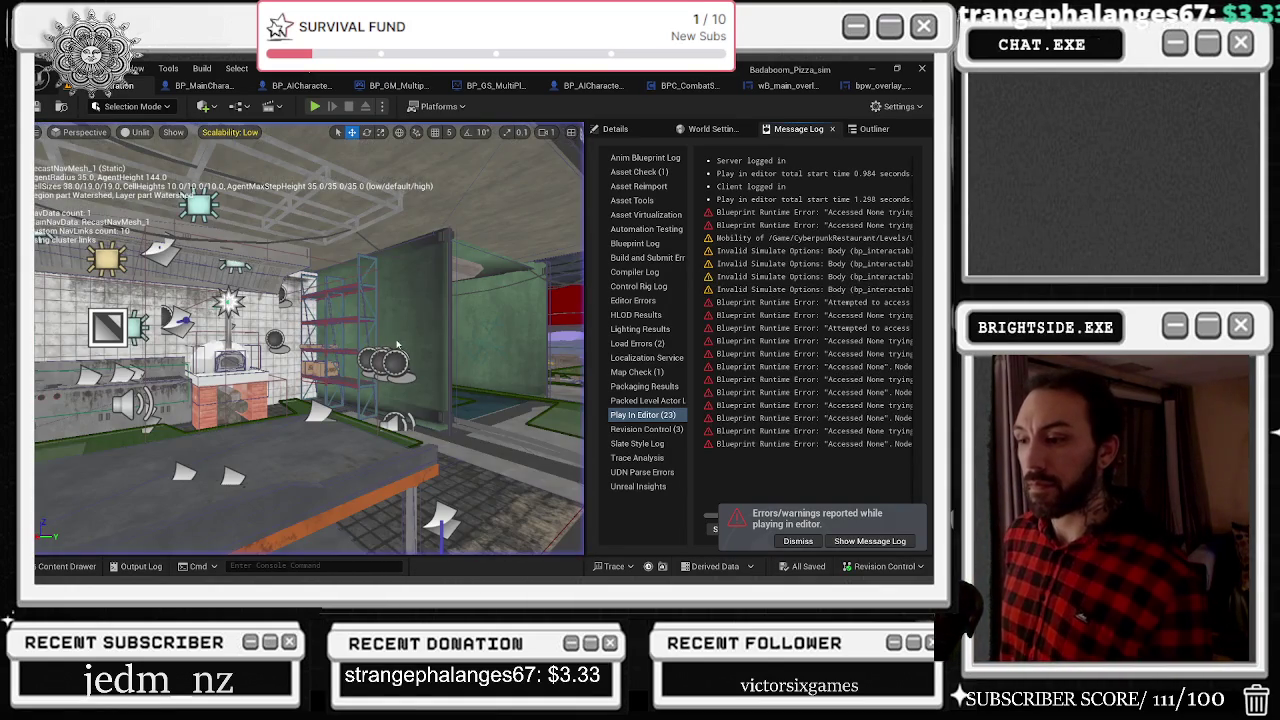
key("alt+p")
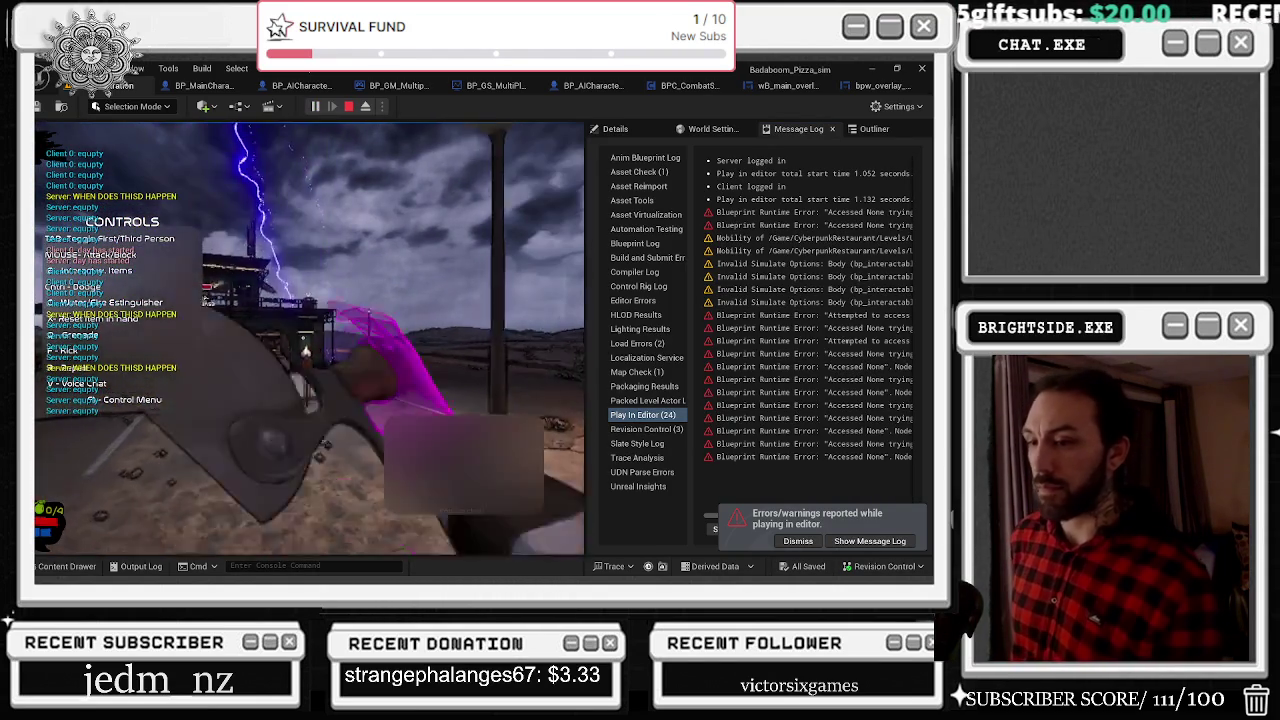
key("Escape")
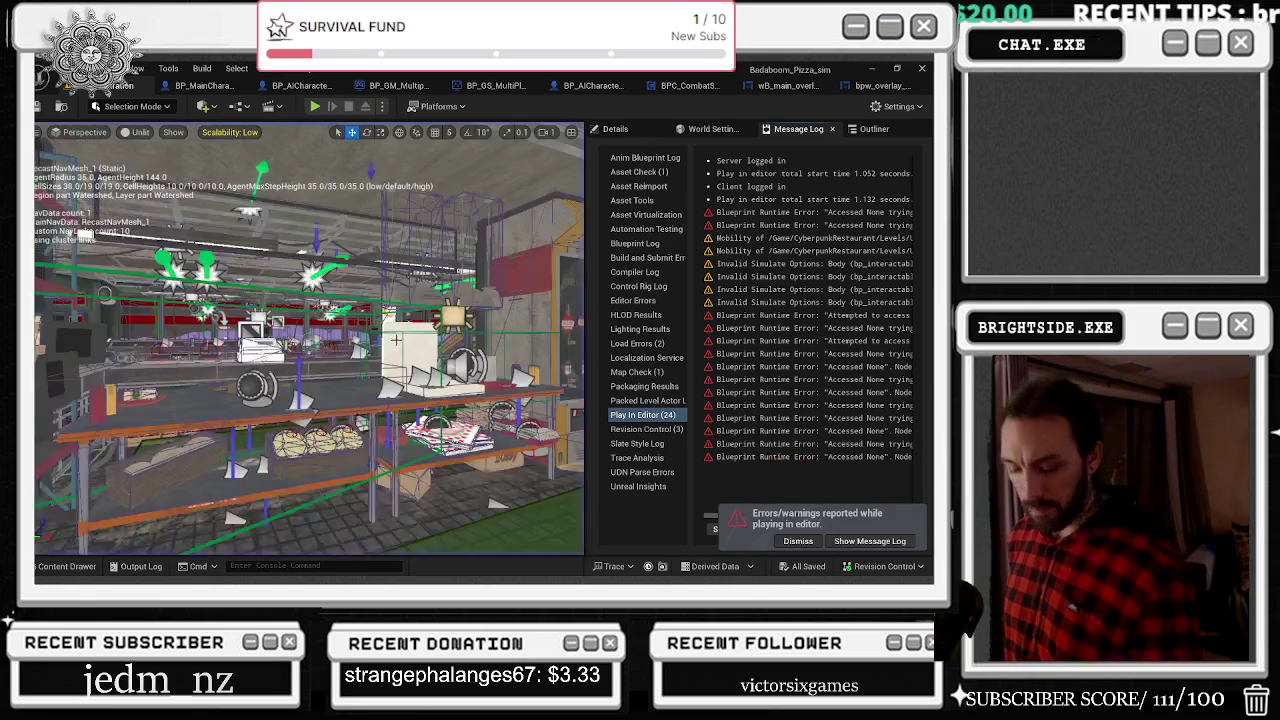
key("alt+p")
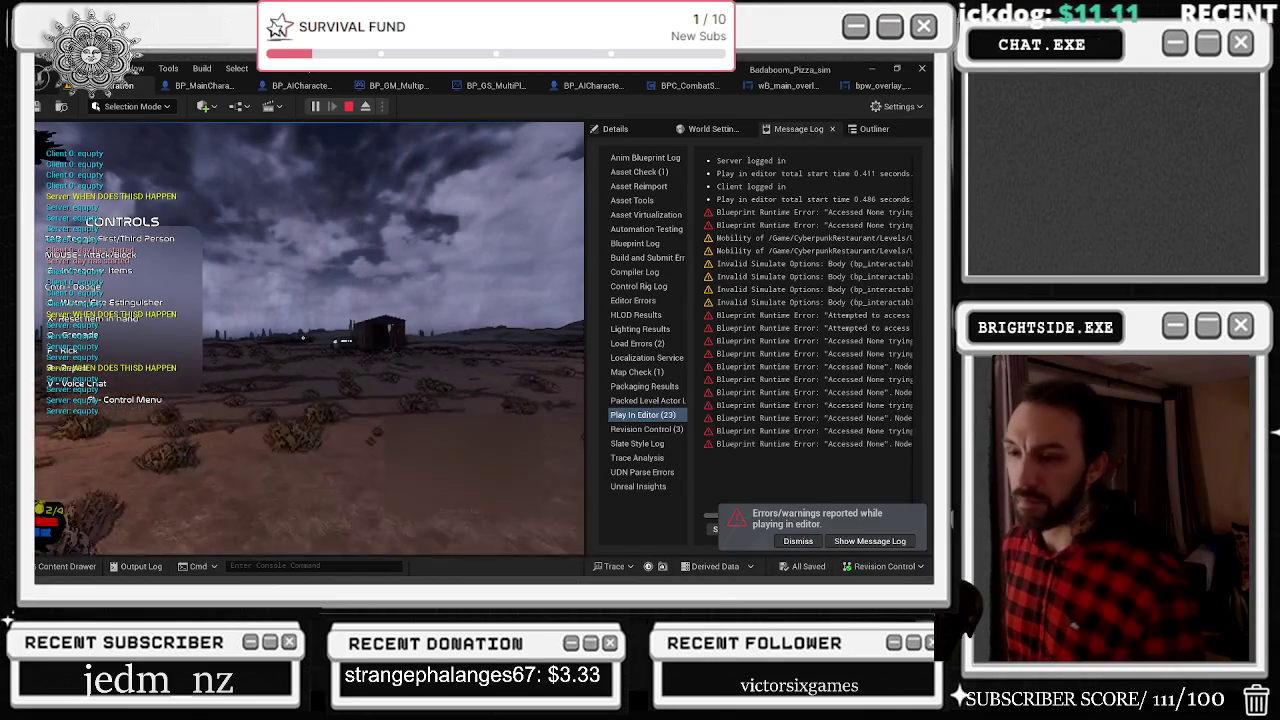
key("Escape")
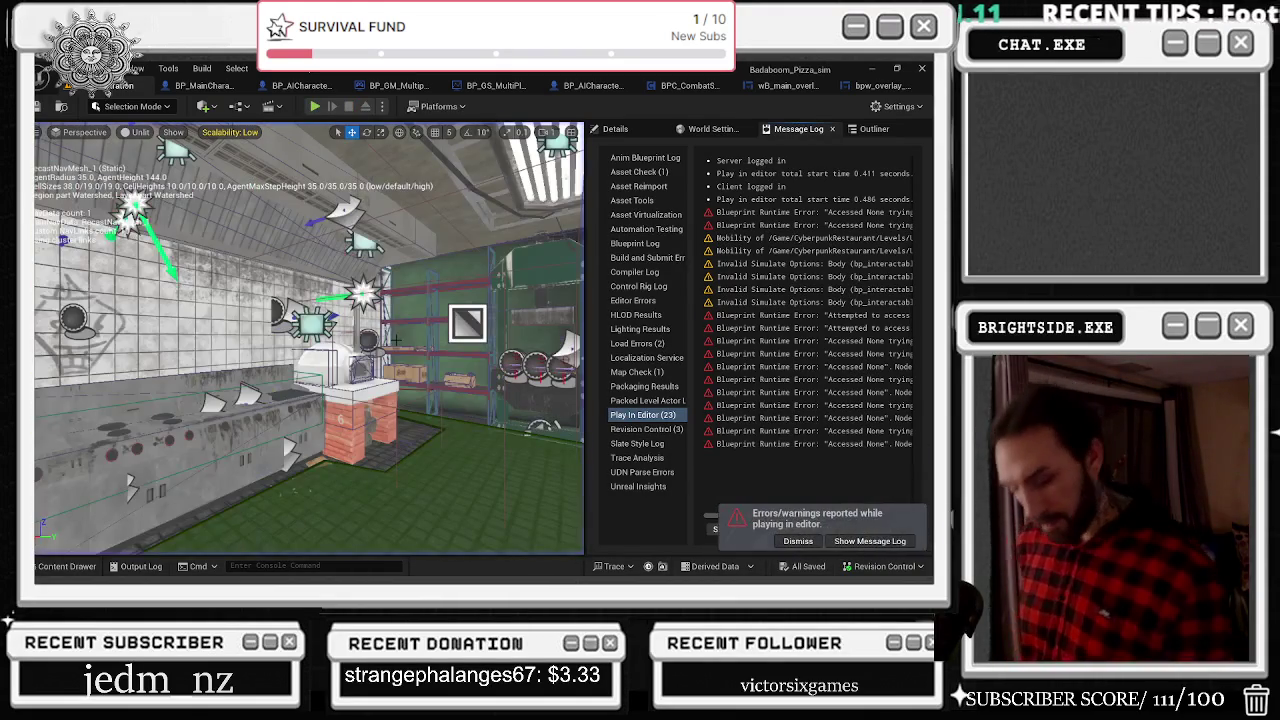
key("alt+p")
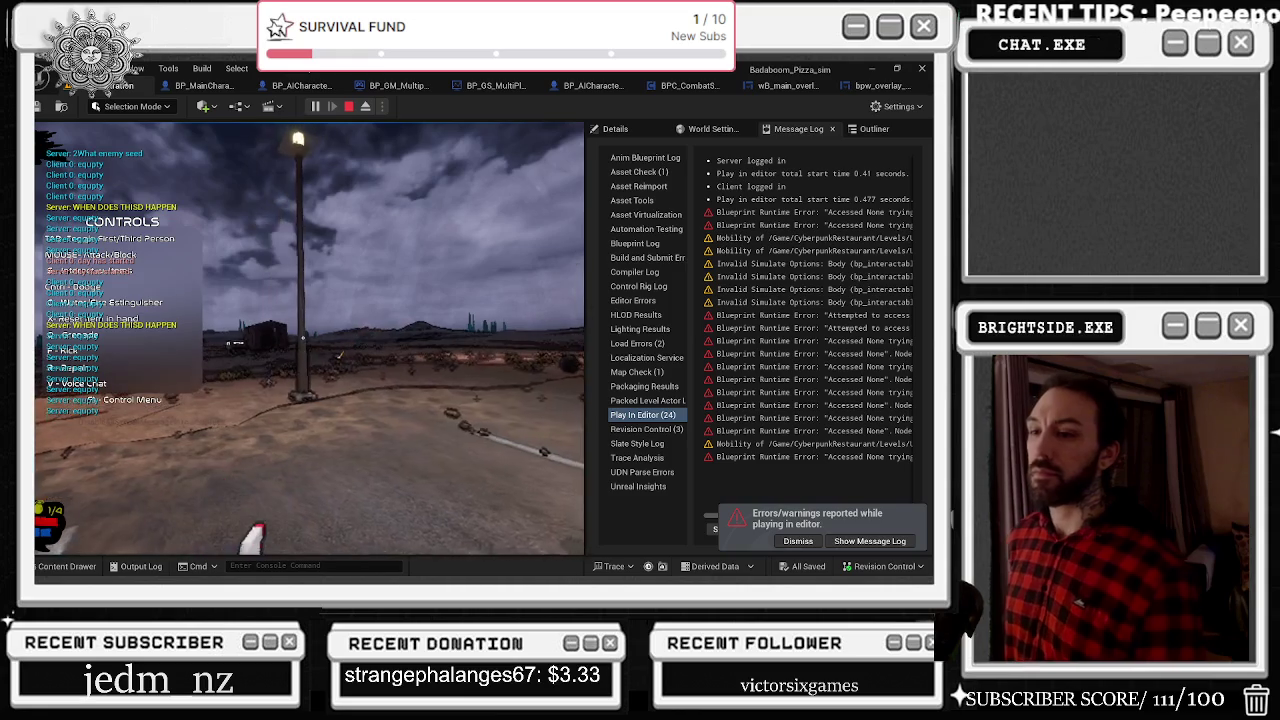
Step: Stop and restart the play-in-editor test three more times
key("Escape")
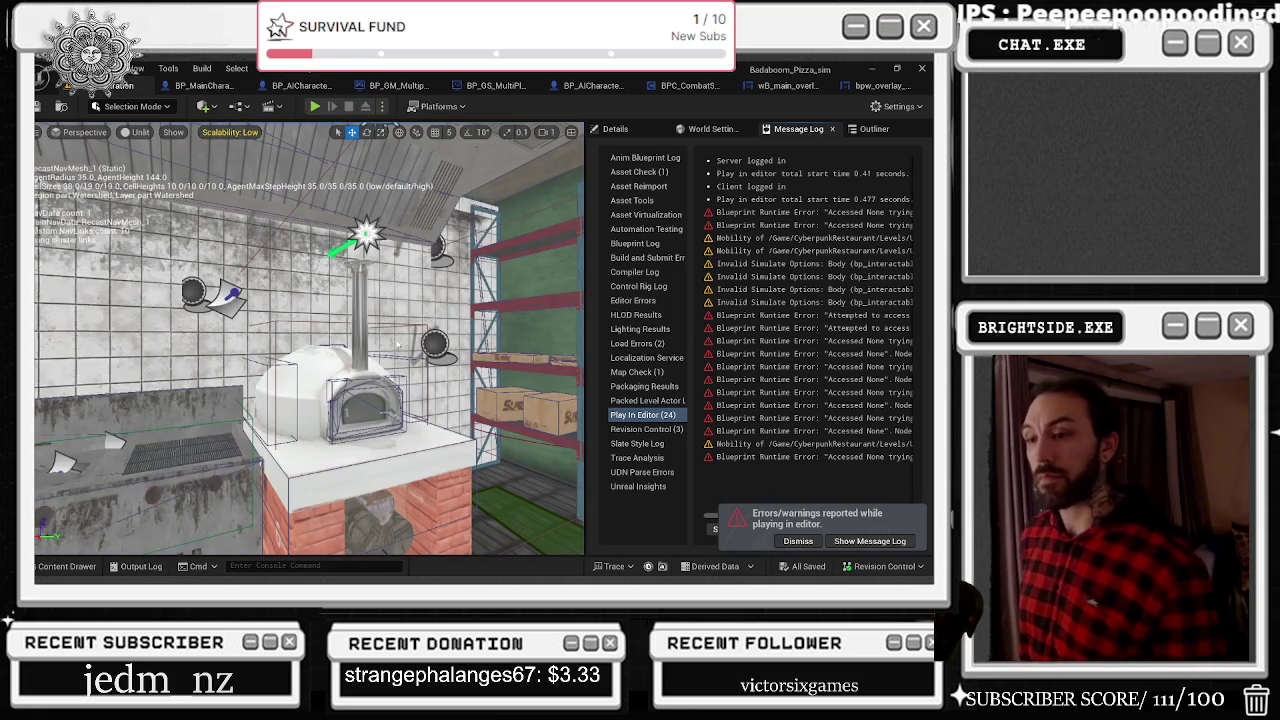
key("alt+p")
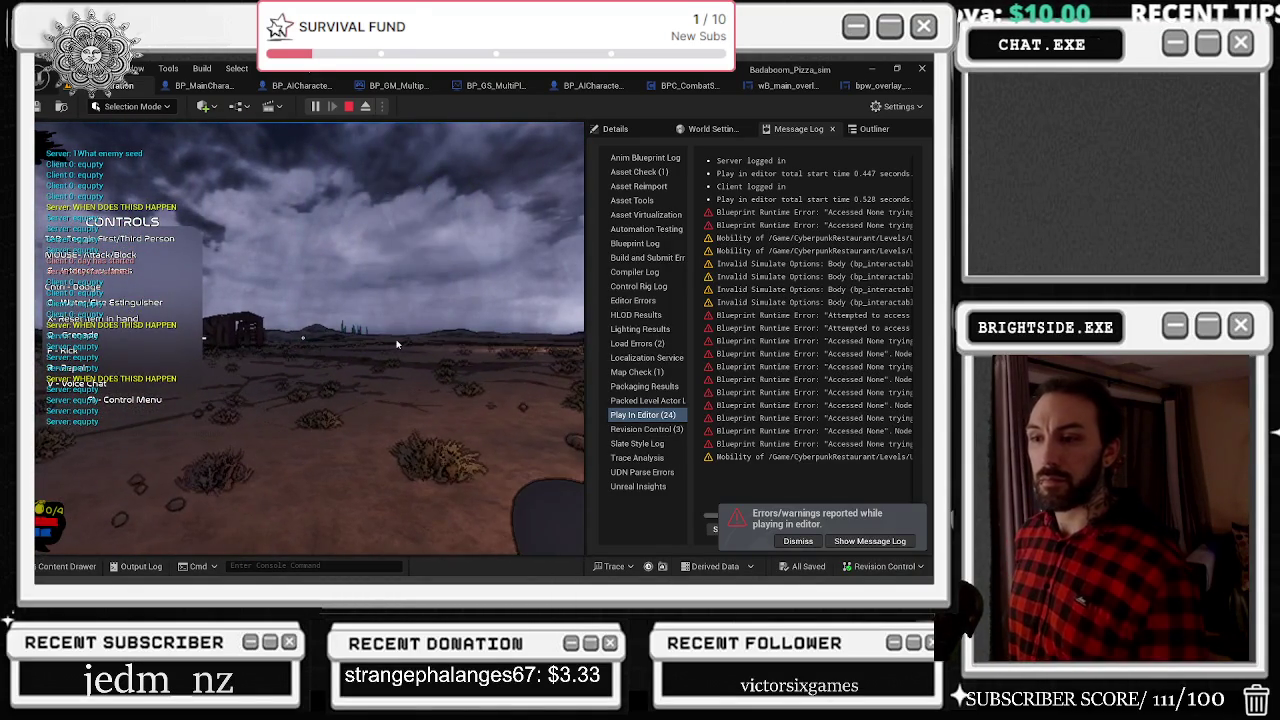
key("Escape")
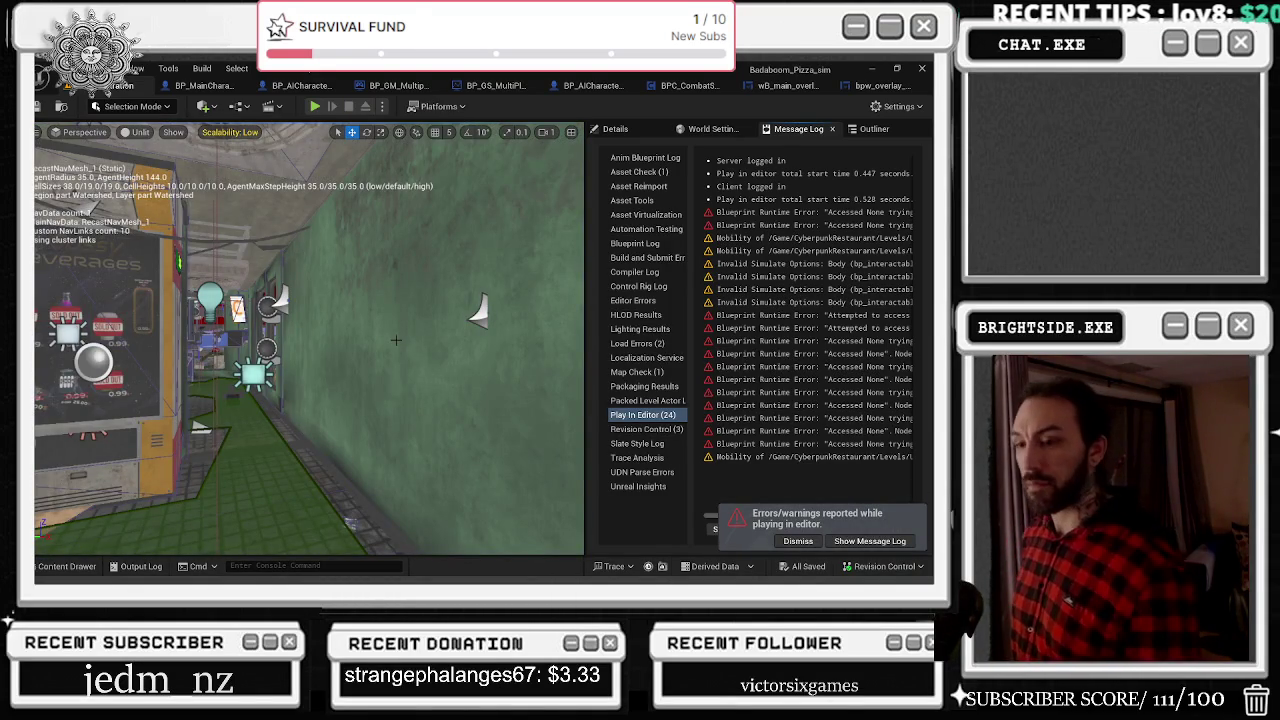
key("alt+p")
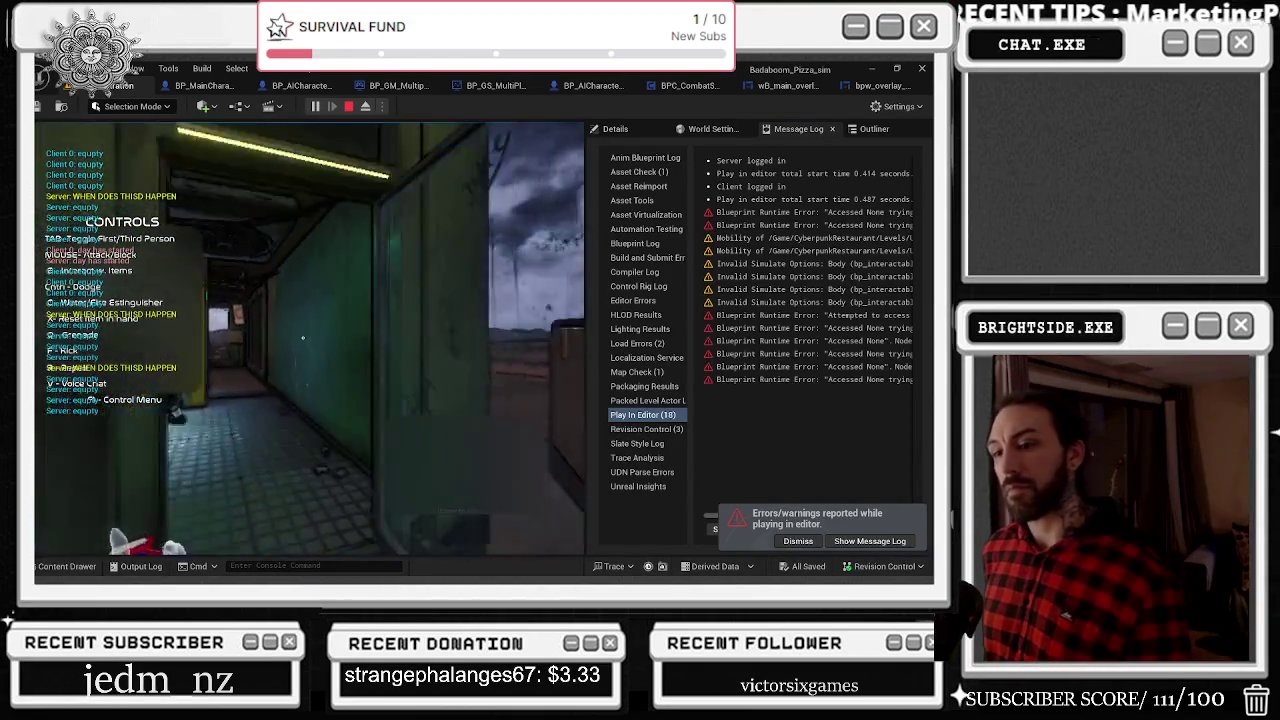
key("Escape")
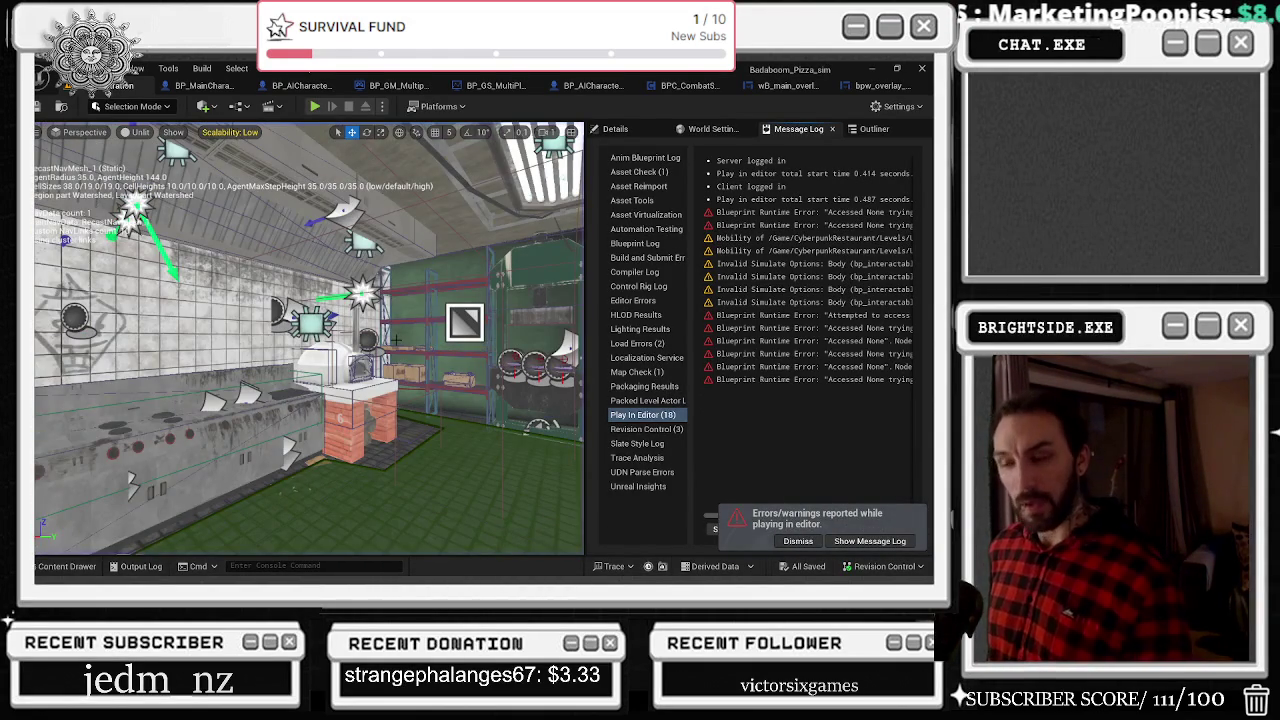
key("alt+p")
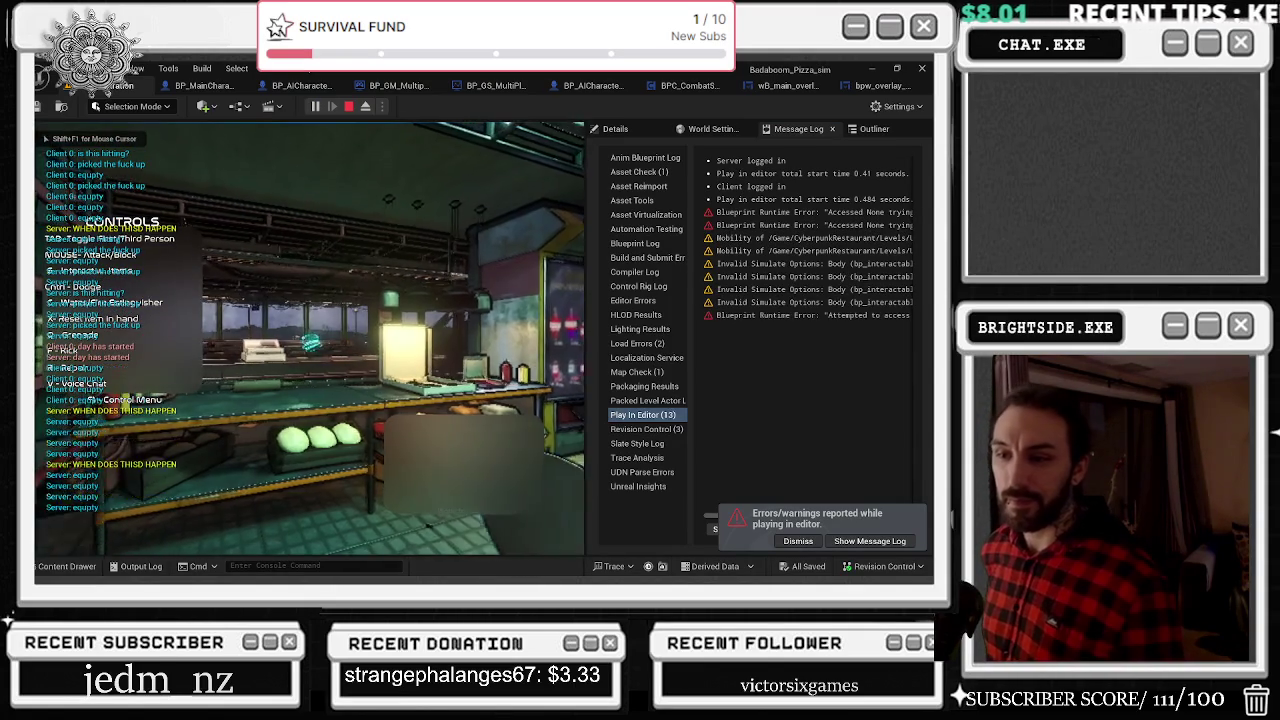
Step: Walk the character from the kitchen into the corridor, then rerun the play test twice
key("w")
key("w")
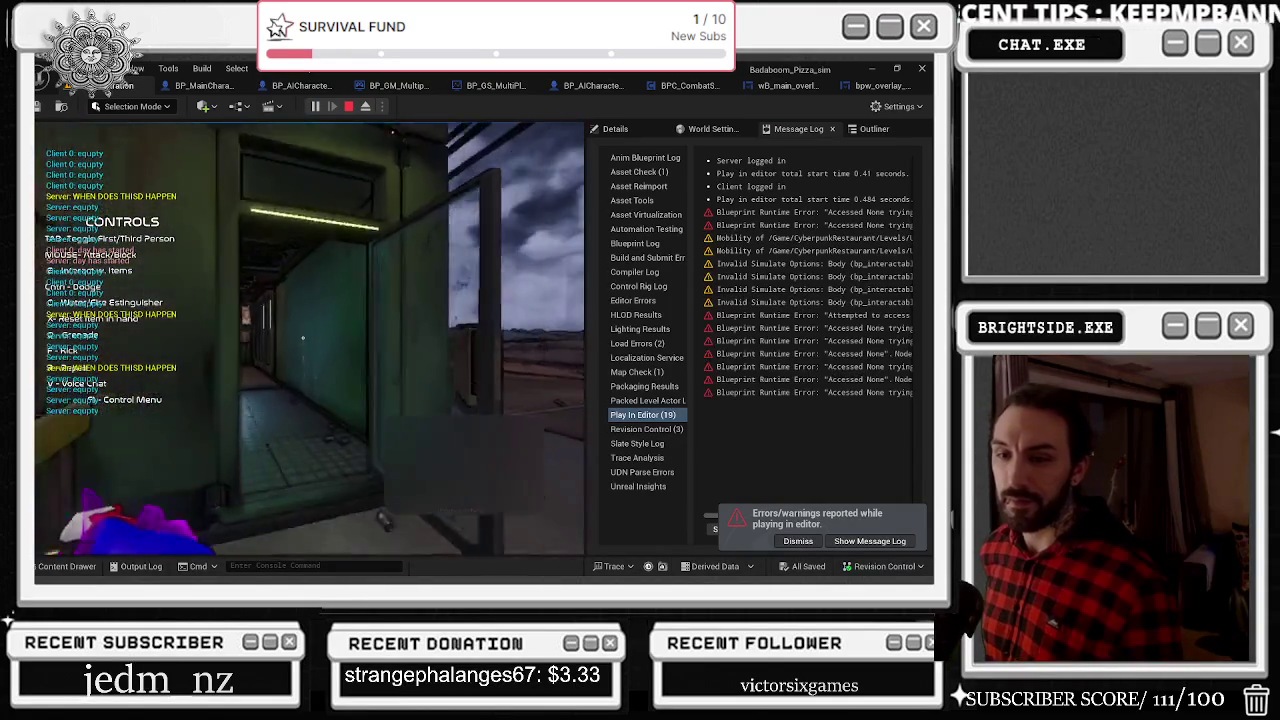
key("Escape")
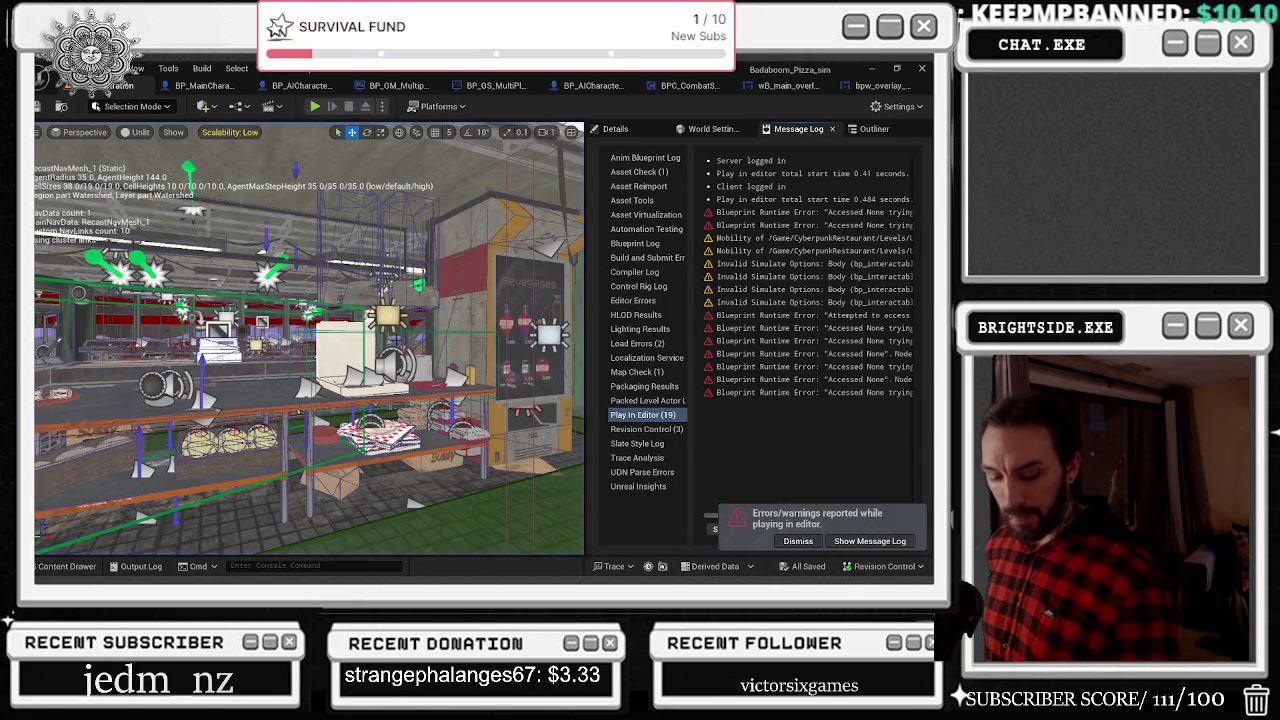
key("alt+p")
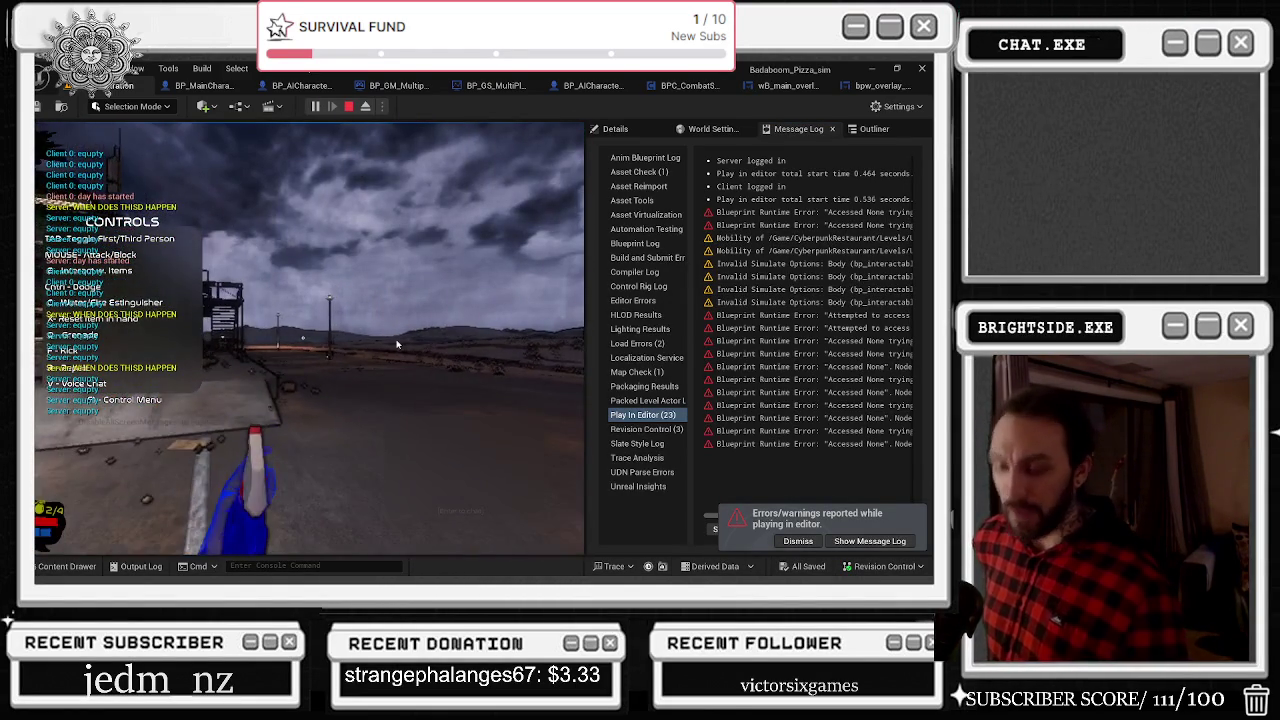
key("Escape")
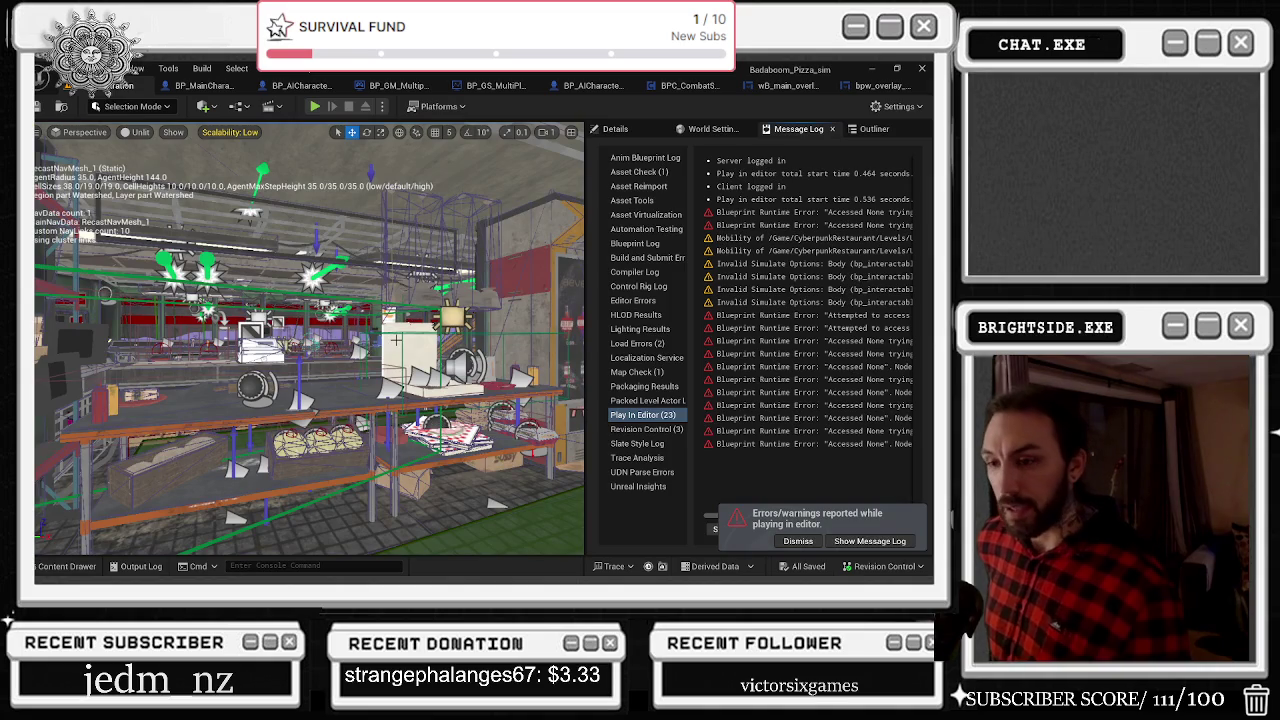
key("alt+p")
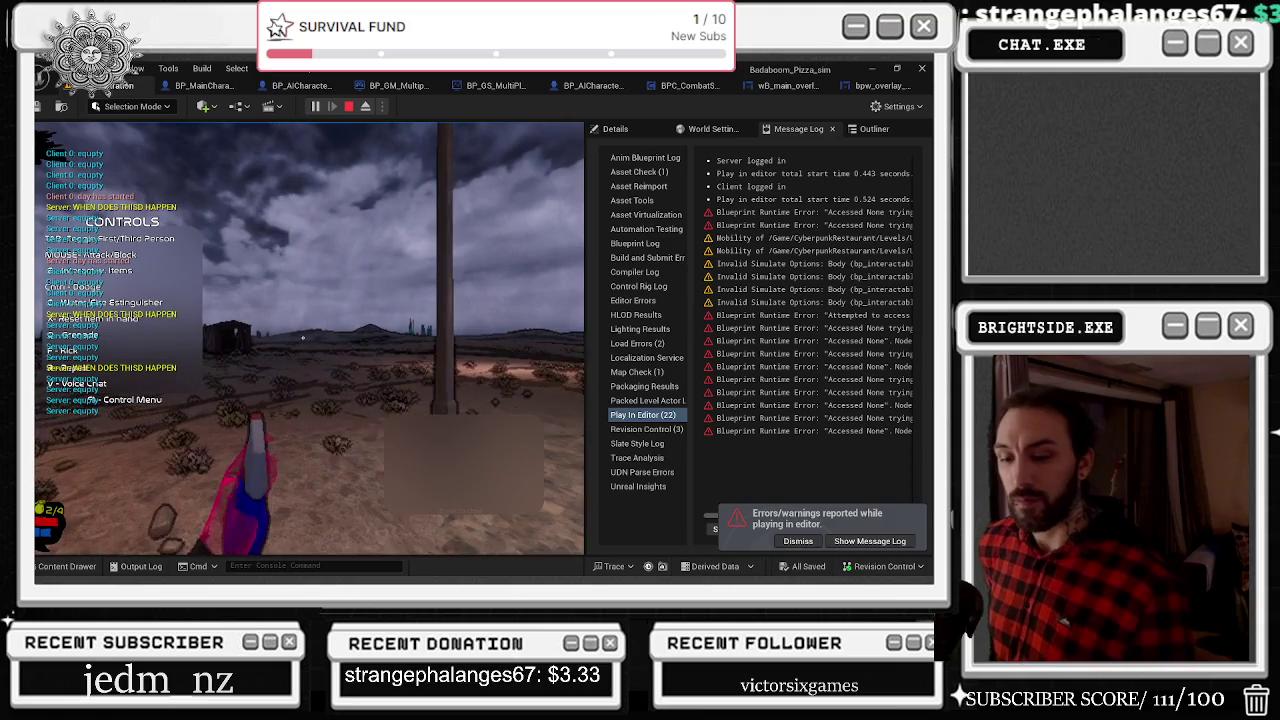
Step: Rerun the play test three more times until the editor crashes to the desktop
key("Escape")
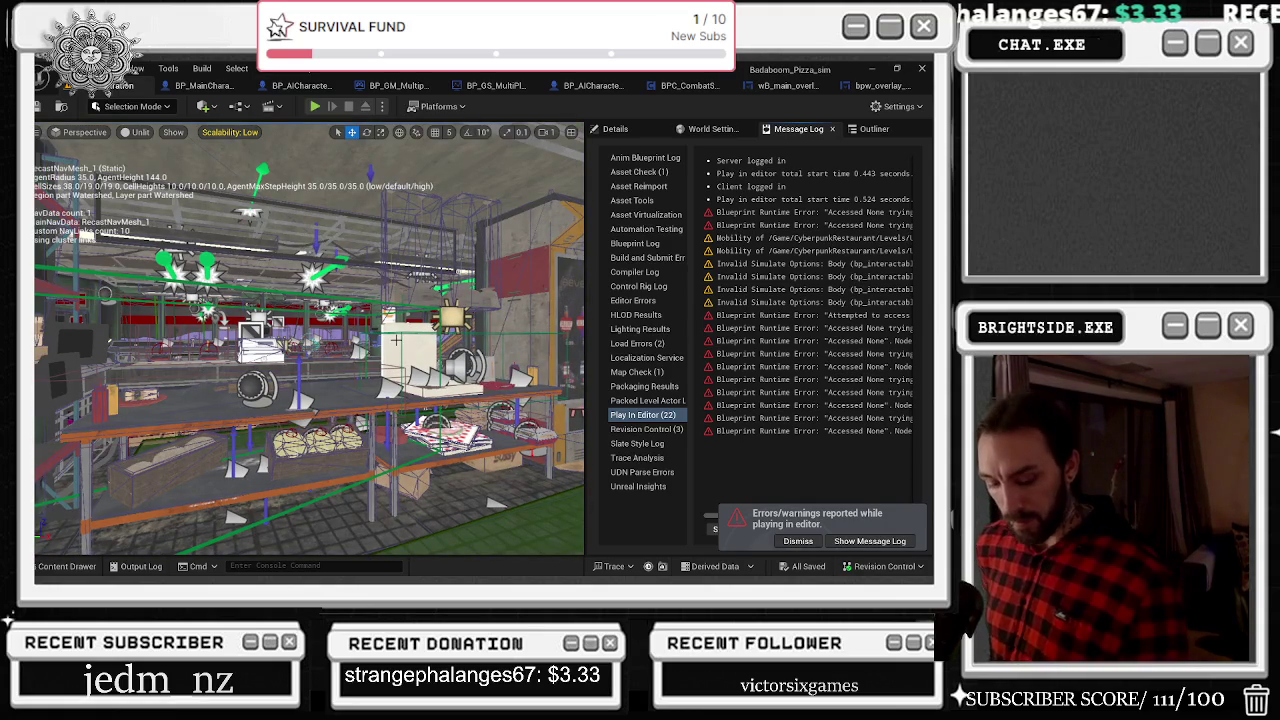
key("alt+p")
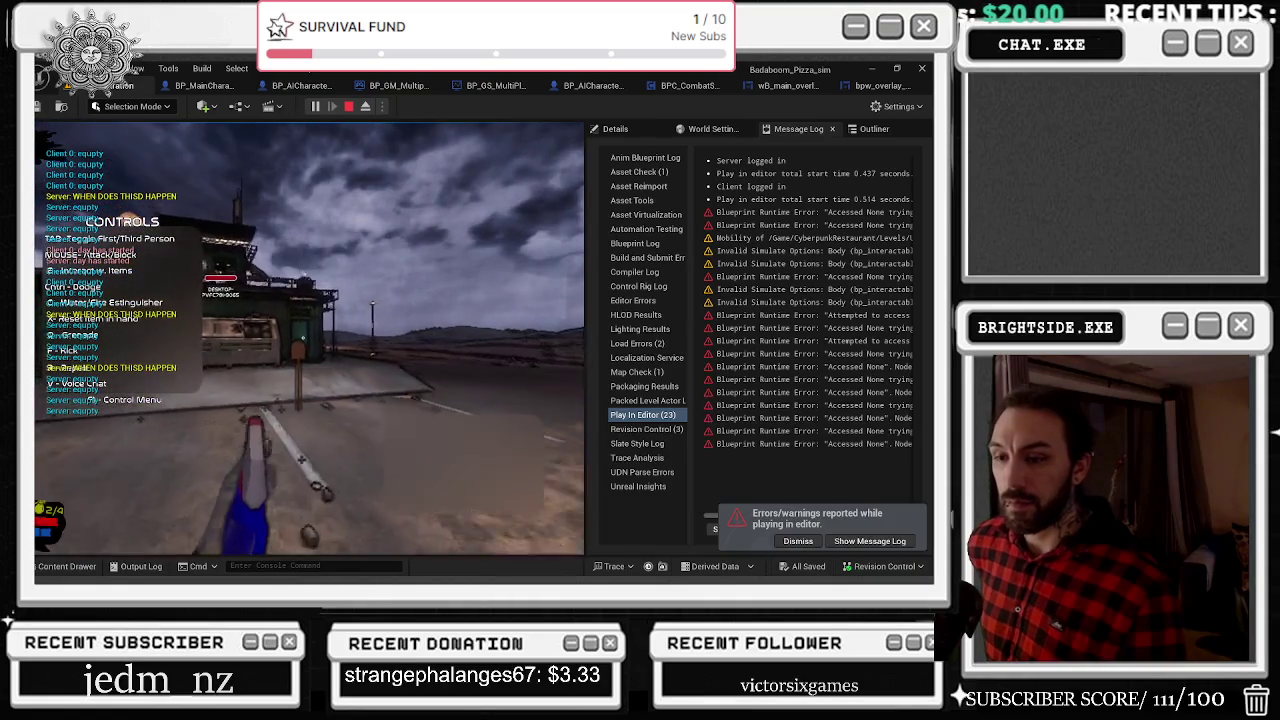
key("Escape")
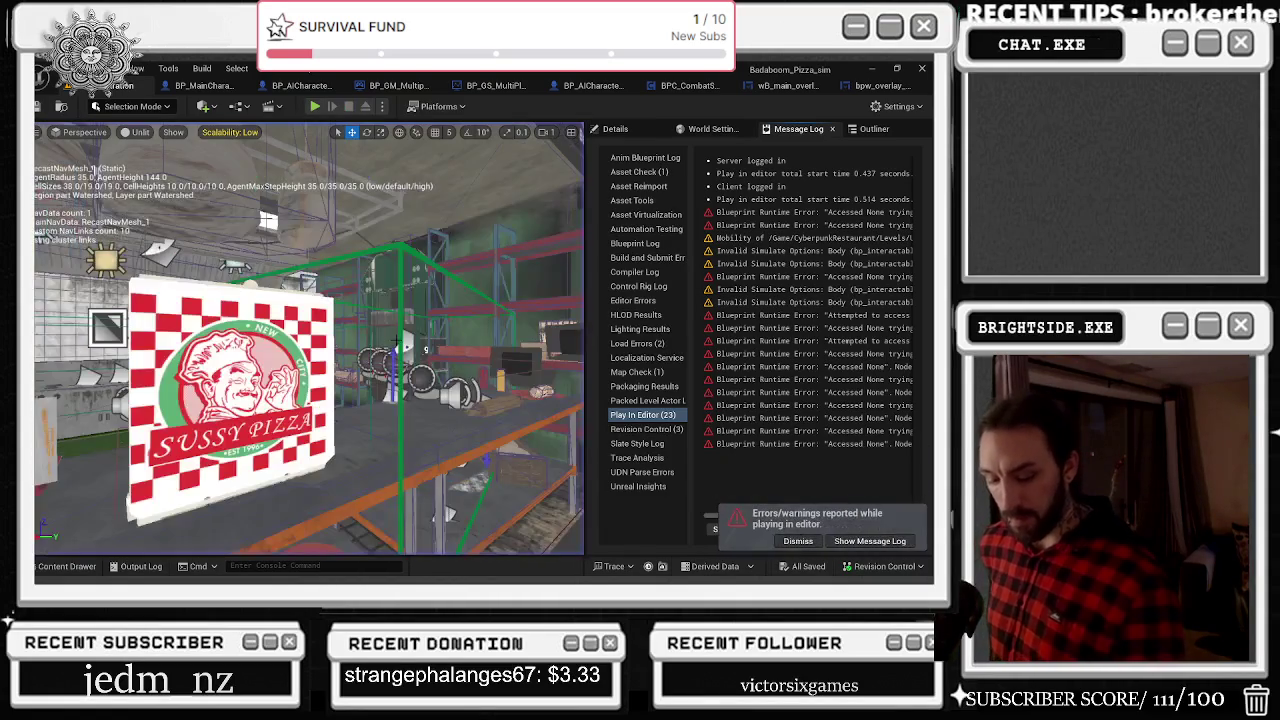
key("alt+p")
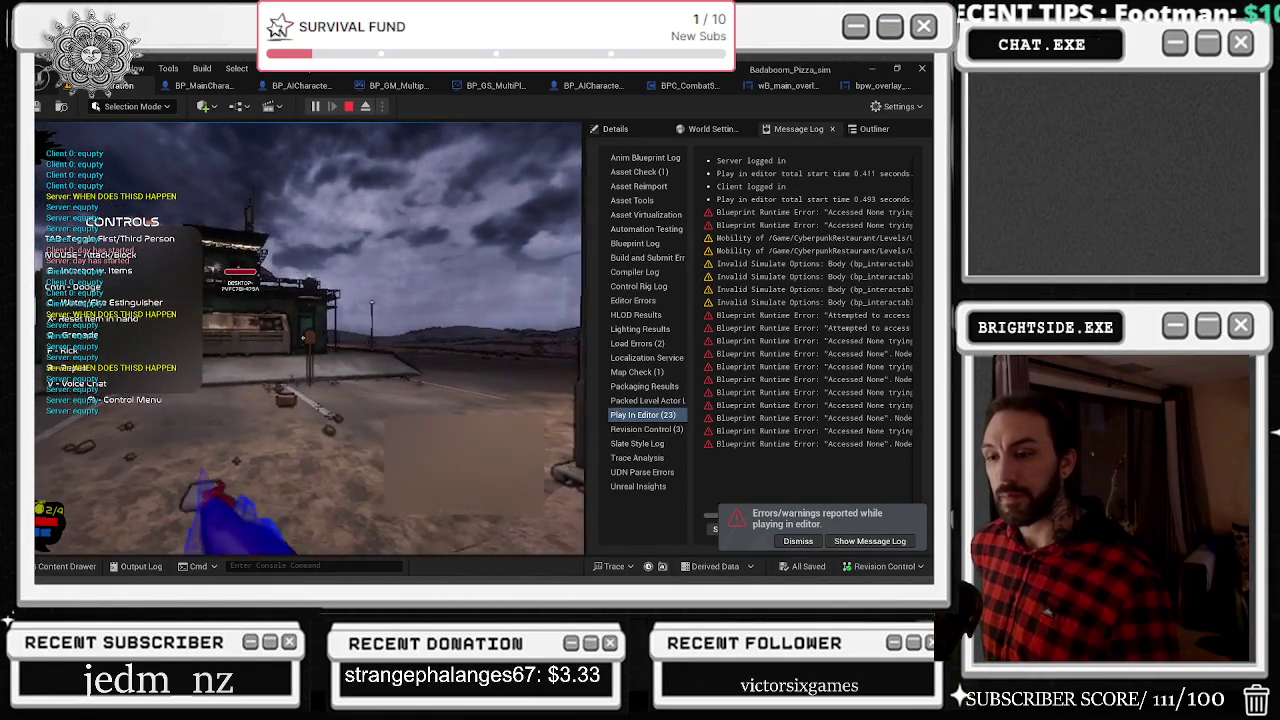
key("Escape")
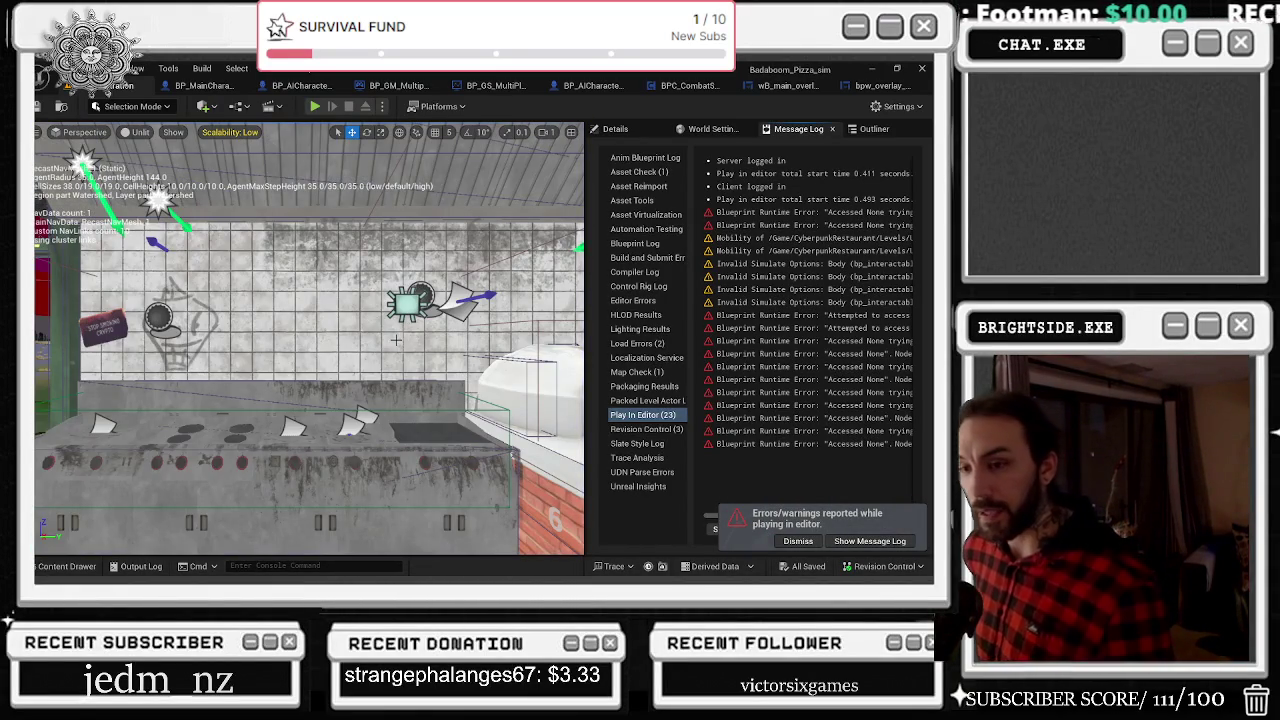
key("alt+p")
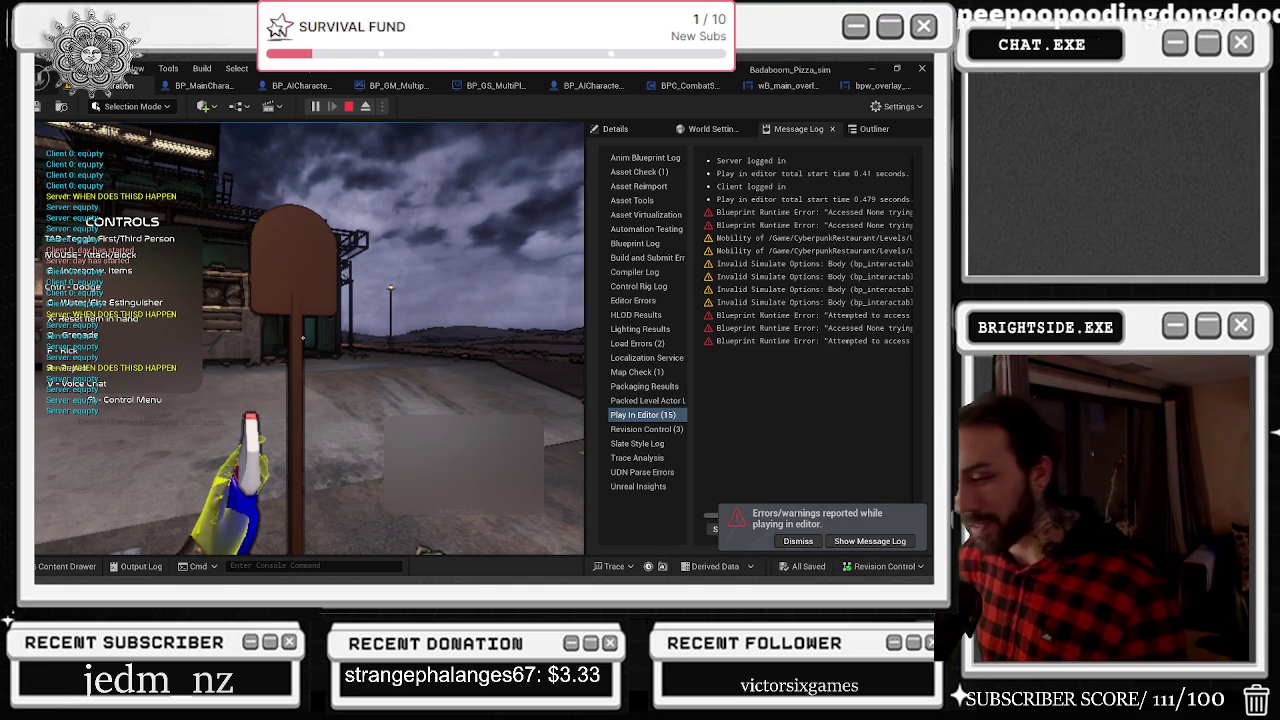
key("super+d")
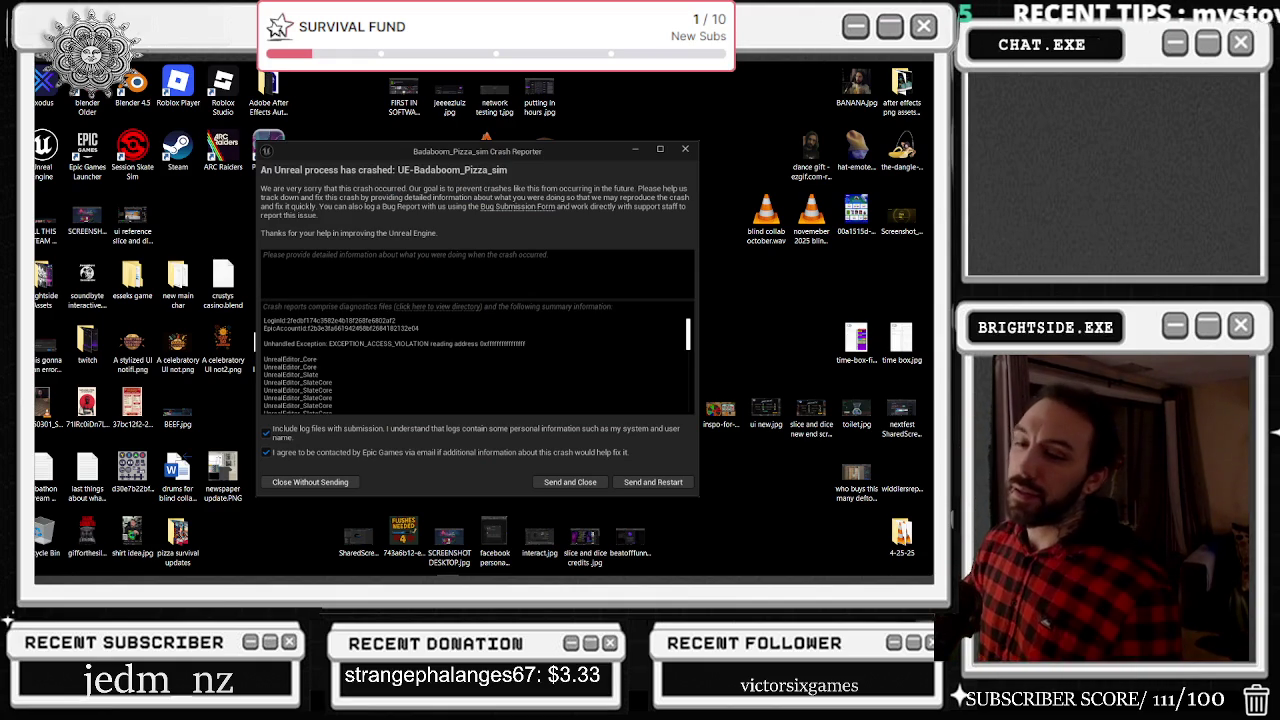
Step: Send the crash report and restart the editor on the Badaboom_Pizza_sim level
left_click(653, 482)
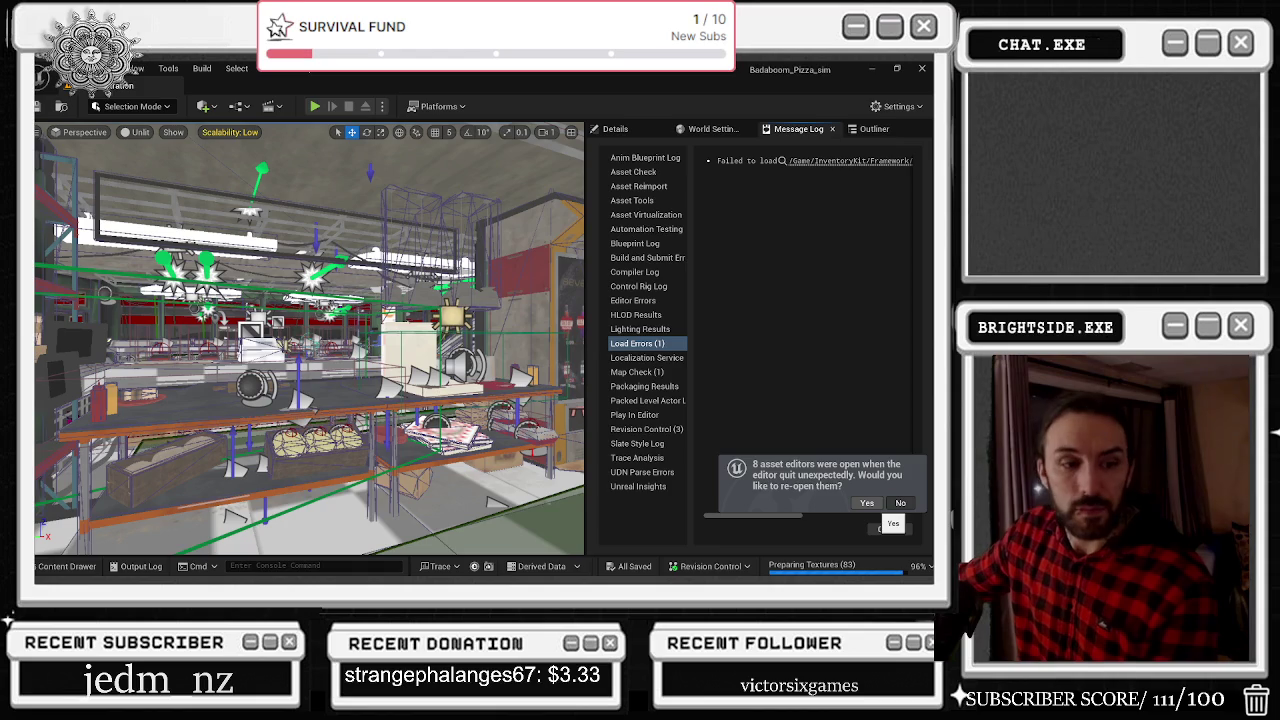
Step: Restore the eight asset editors, return to the level viewport and save the Demonstration map
left_click(866, 503)
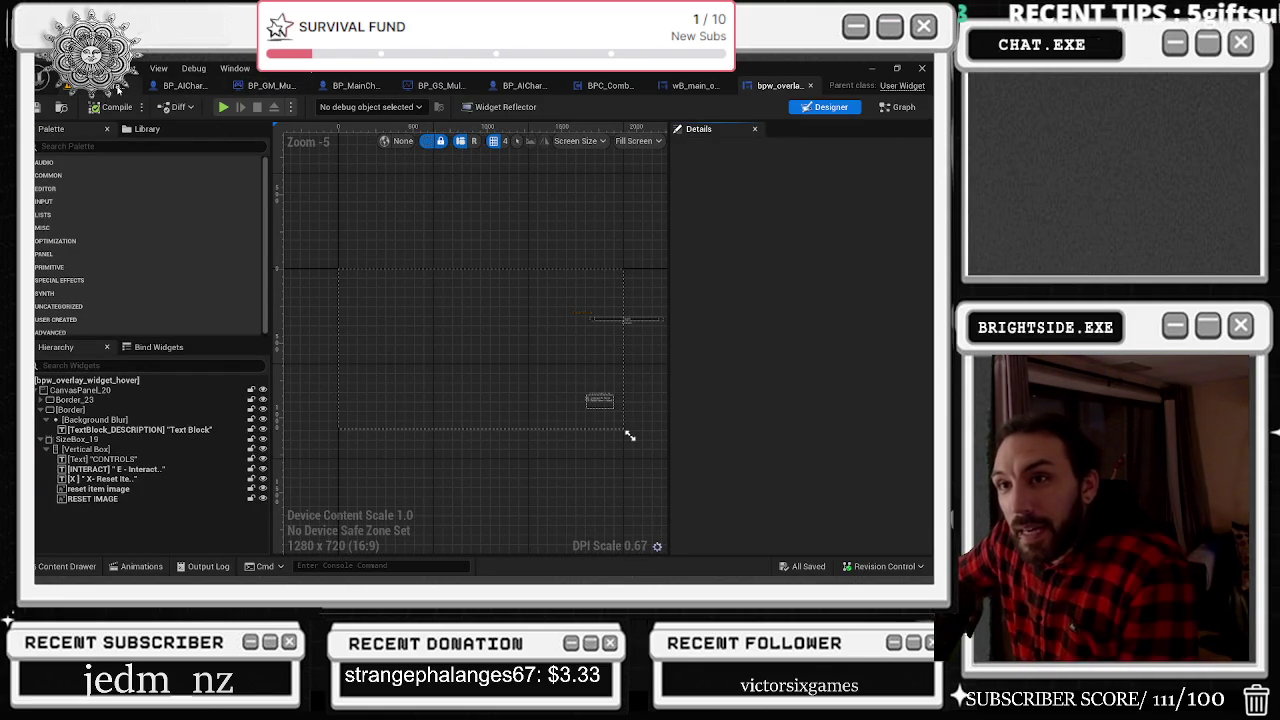
left_click(124, 88)
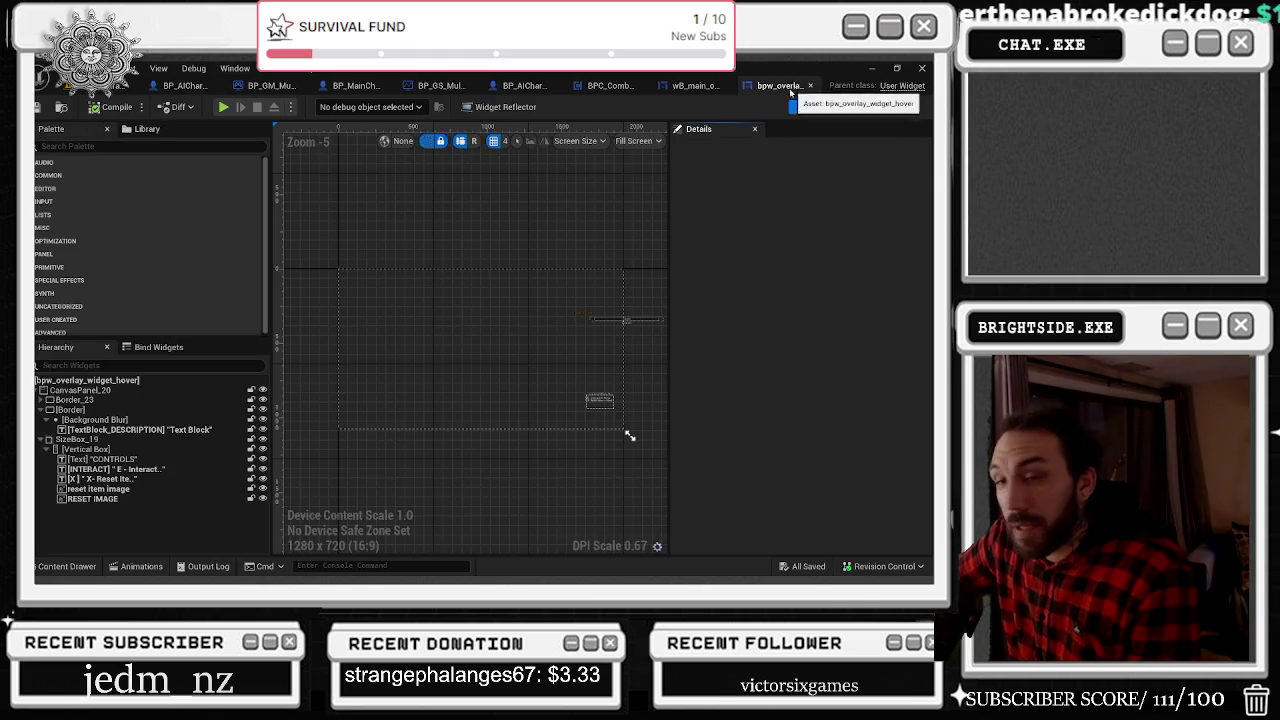
left_click(110, 85)
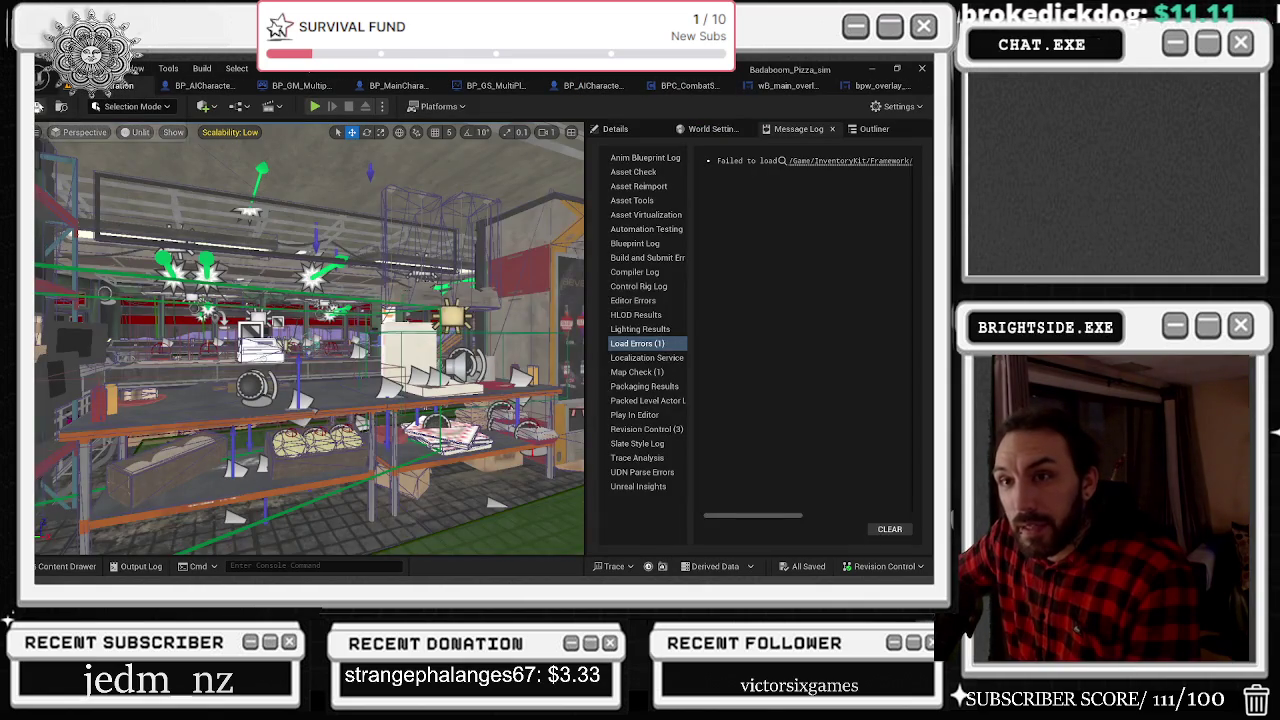
key("ctrl+s")
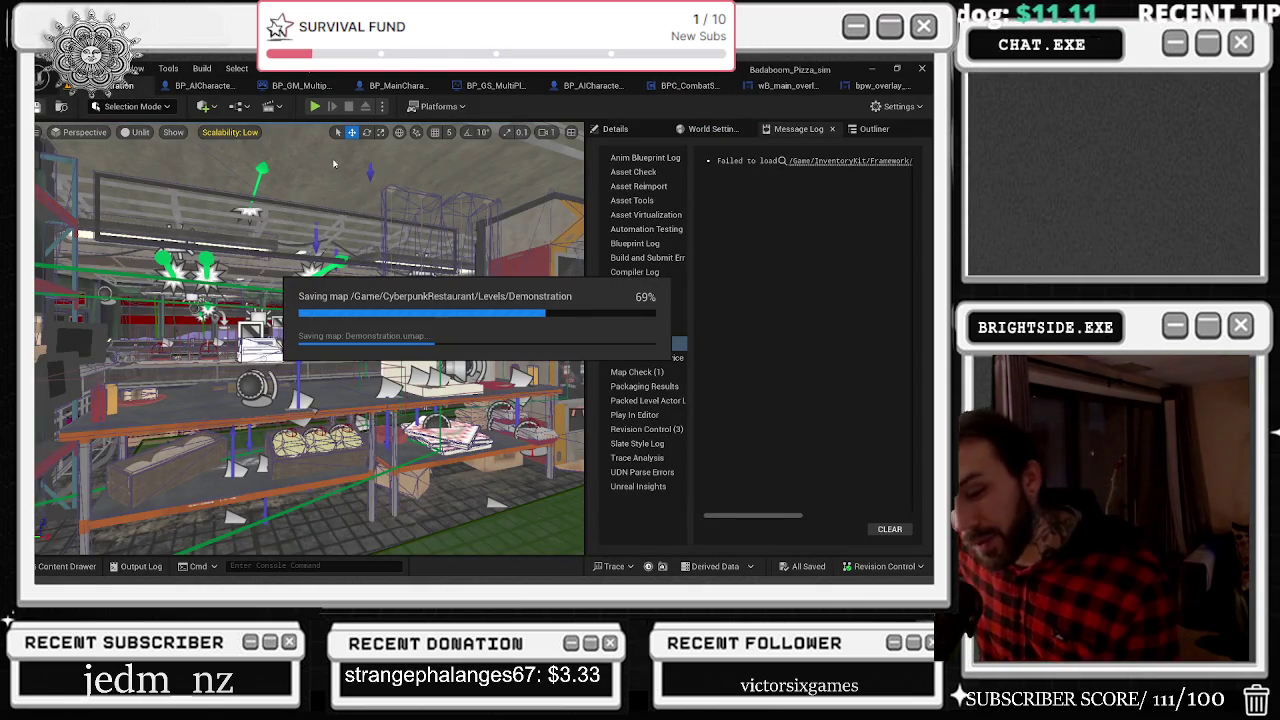